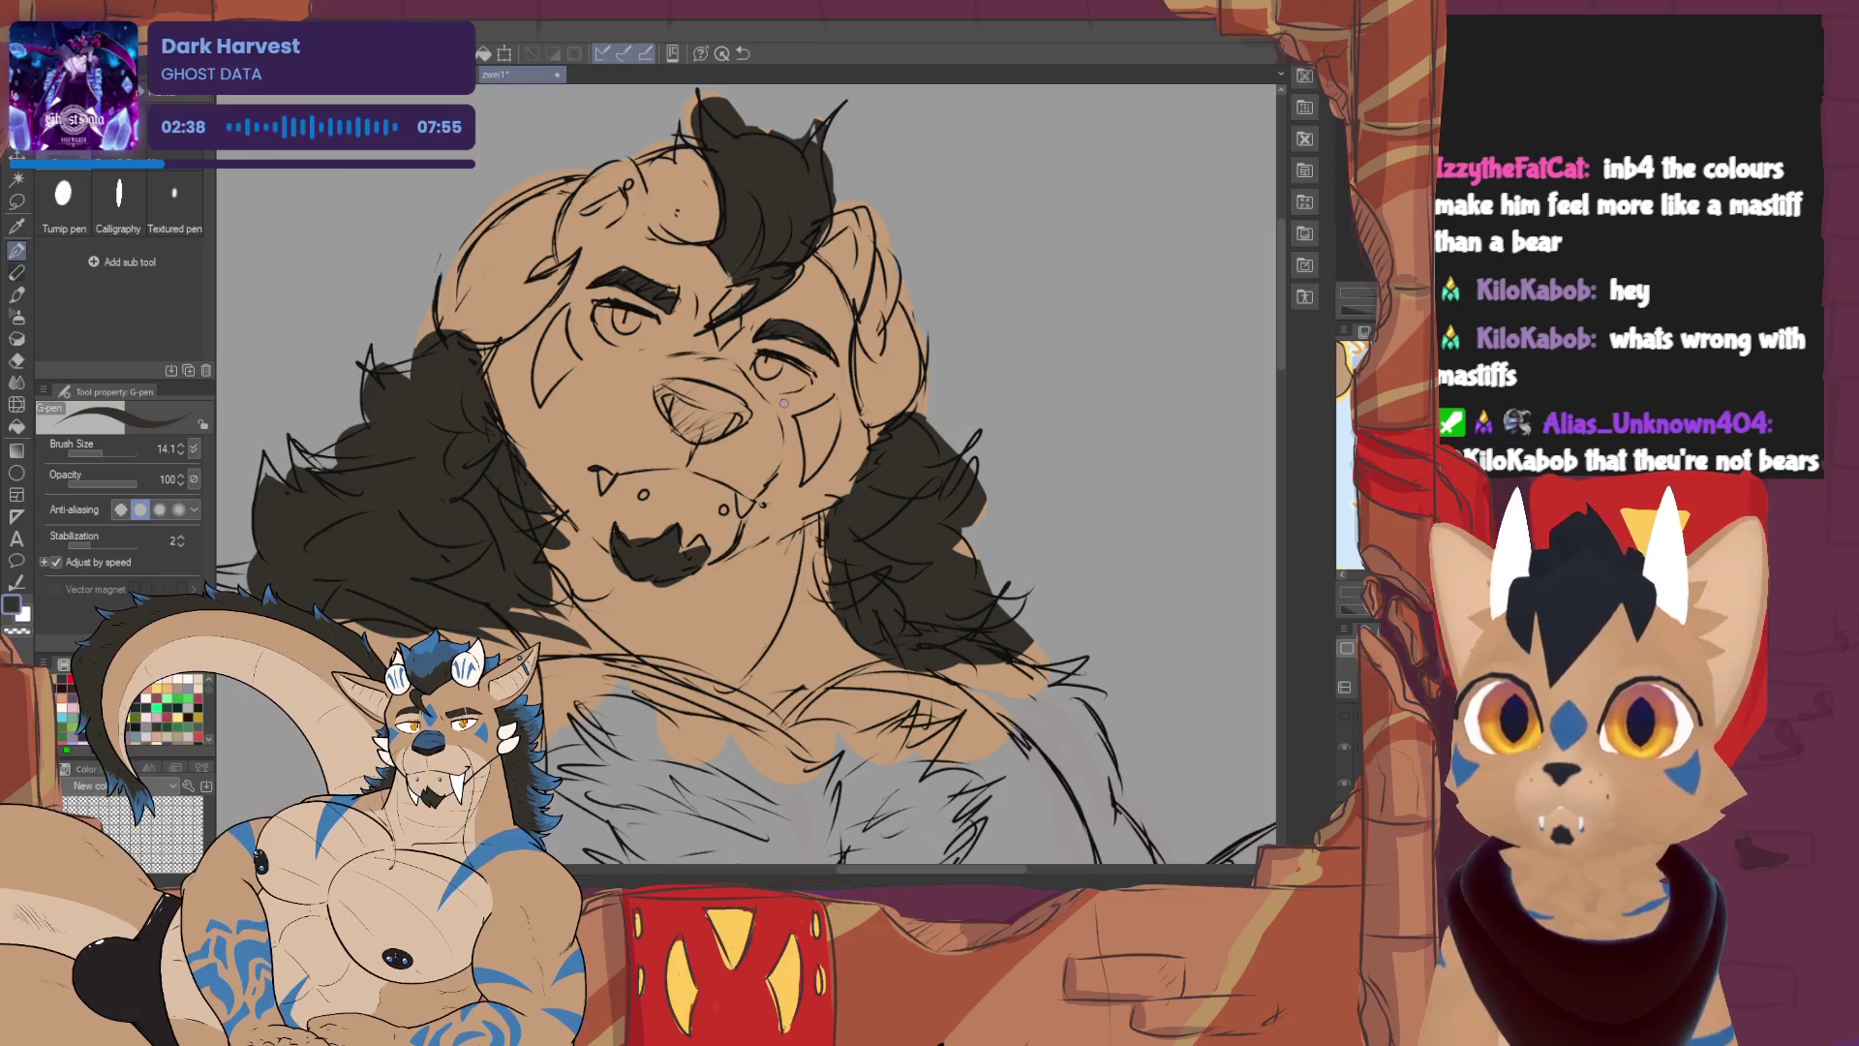
Sample the tan fur, enlarge the G-pen to 39.1 and paint the muzzle, chin and neck light tan
left_click(784, 403, "alt")
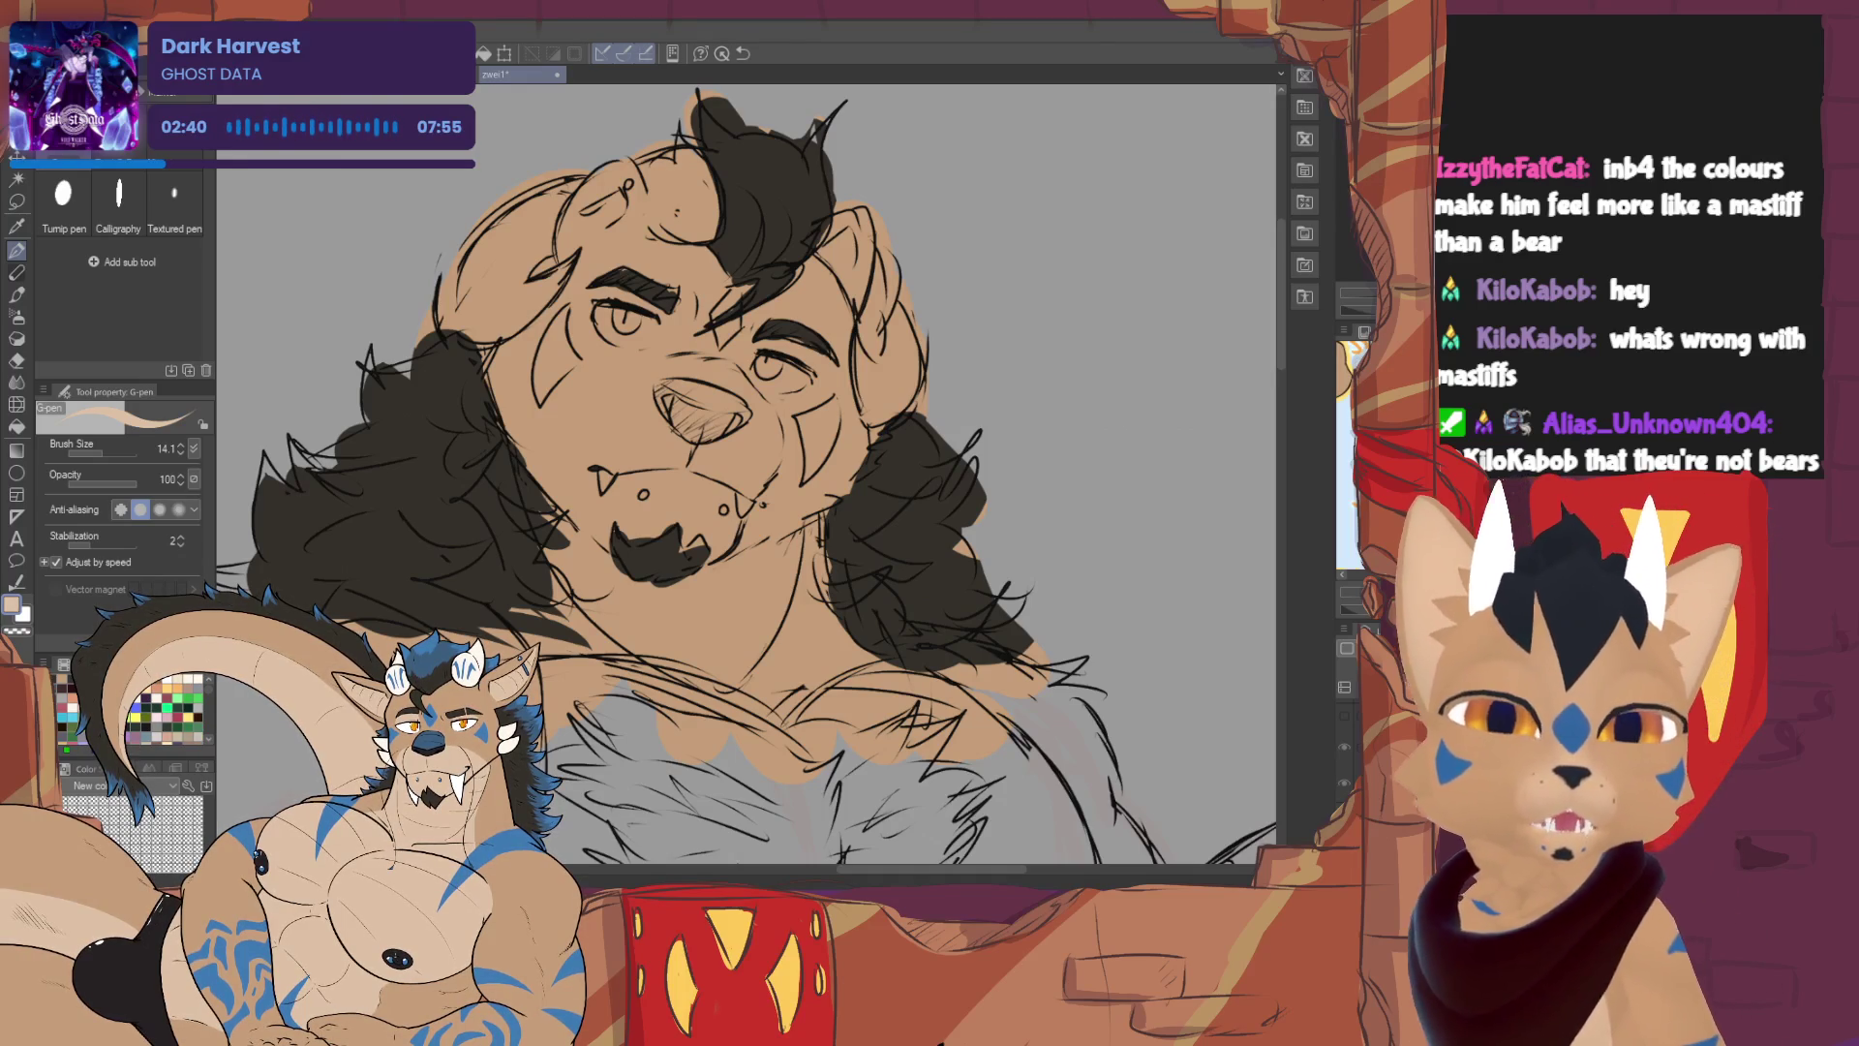
left_click(120, 452)
mouse_move(673, 378)
left_mouse_down()
mouse_move(562, 460)
mouse_move(602, 545)
mouse_move(747, 531)
mouse_move(743, 409)
mouse_move(771, 426)
mouse_move(760, 528)
mouse_move(721, 426)
mouse_move(668, 503)
mouse_move(625, 455)
mouse_move(591, 484)
mouse_move(560, 479)
left_mouse_up()
mouse_move(581, 593)
left_mouse_down()
mouse_move(620, 649)
mouse_move(668, 668)
mouse_move(721, 639)
mouse_move(778, 534)
mouse_move(678, 610)
mouse_move(765, 620)
mouse_move(787, 515)
left_mouse_up()
Switch to the dark colour and fill the mouth interior and the nose black
key("x")
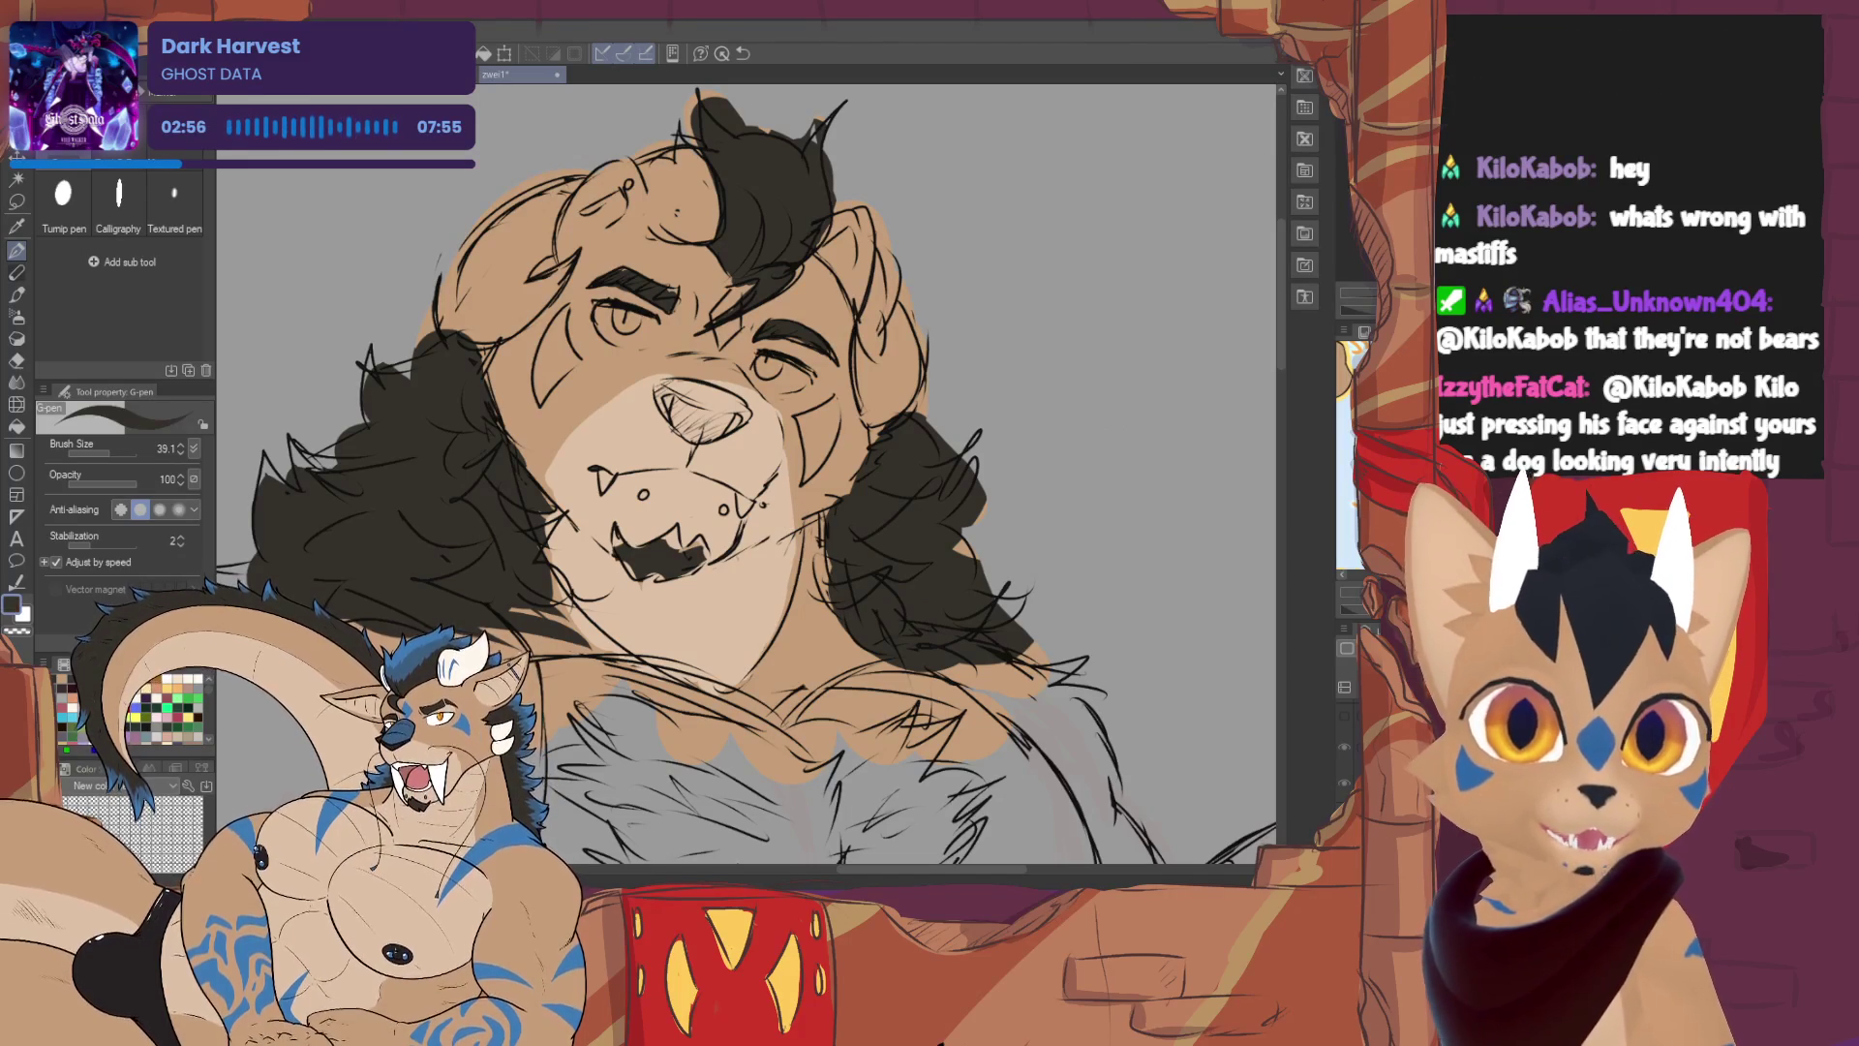
mouse_move(634, 562)
left_mouse_down()
mouse_move(615, 535)
mouse_move(641, 579)
mouse_move(702, 554)
left_mouse_up()
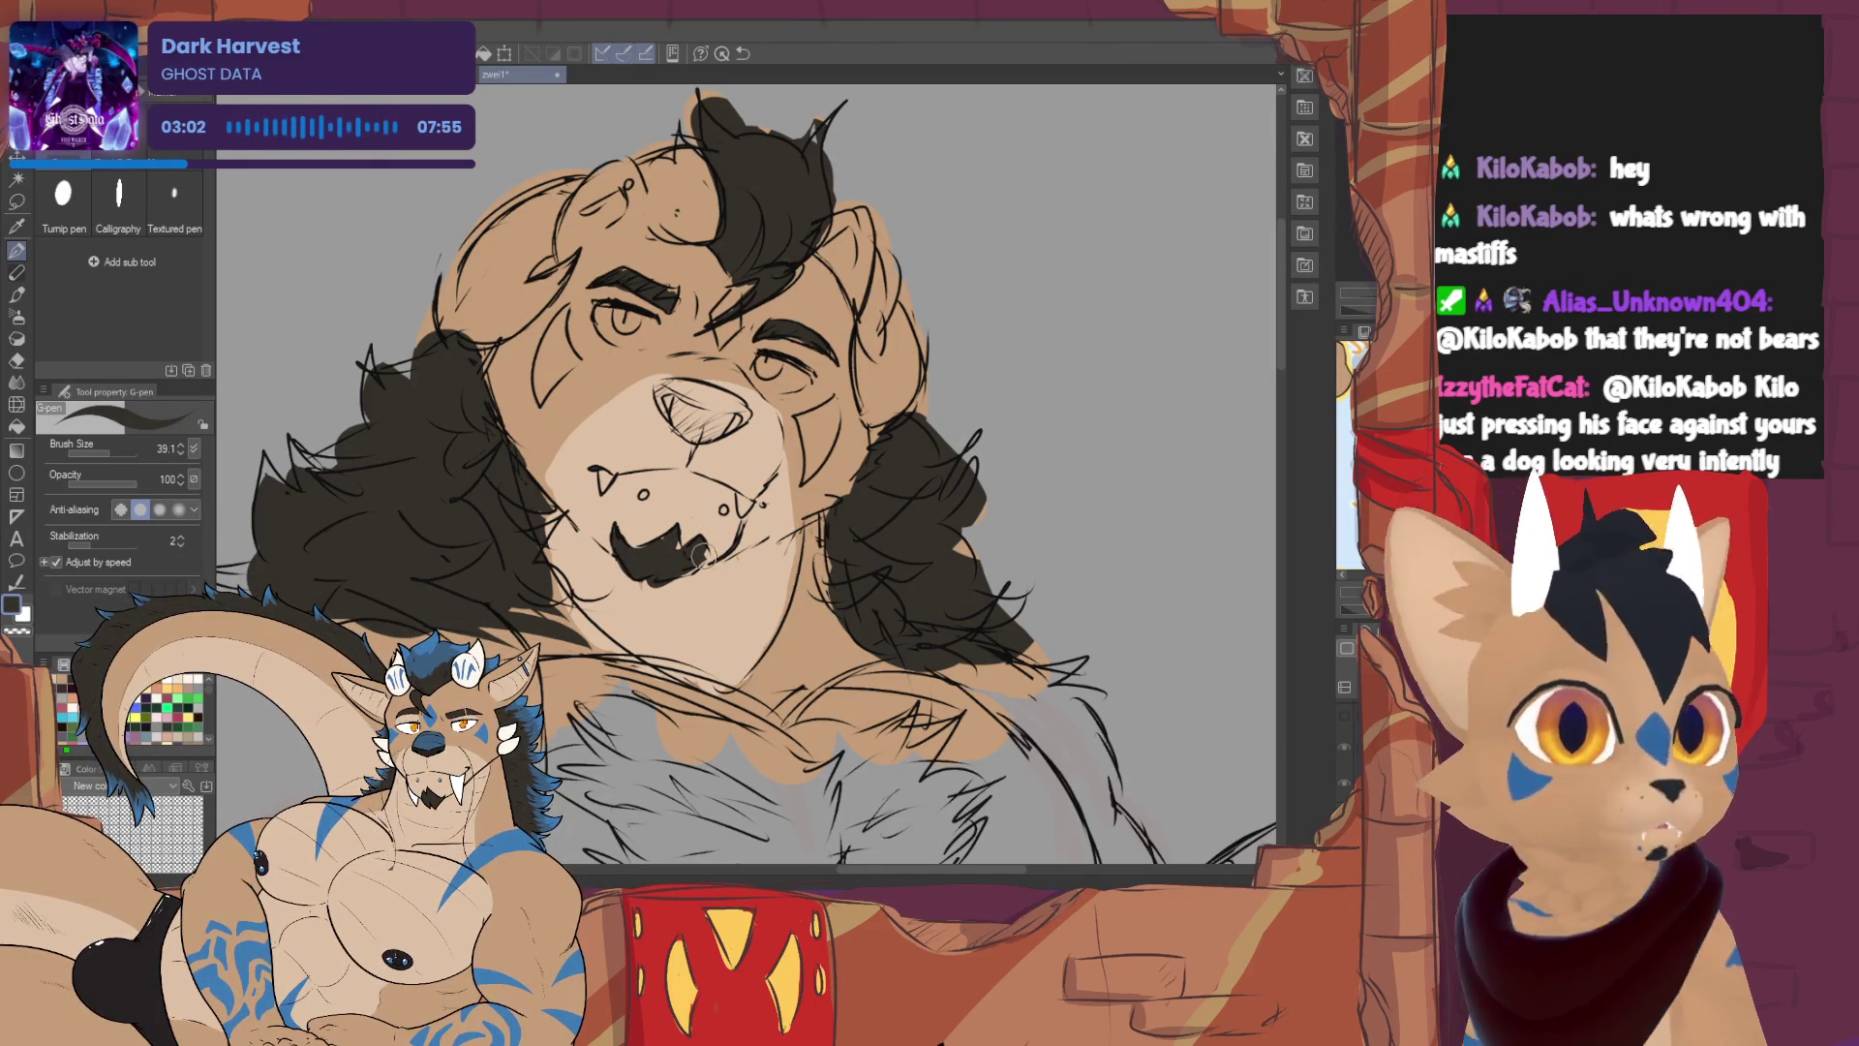
mouse_move(667, 392)
left_mouse_down()
mouse_move(683, 431)
mouse_move(731, 406)
mouse_move(668, 387)
mouse_move(734, 413)
left_mouse_up()
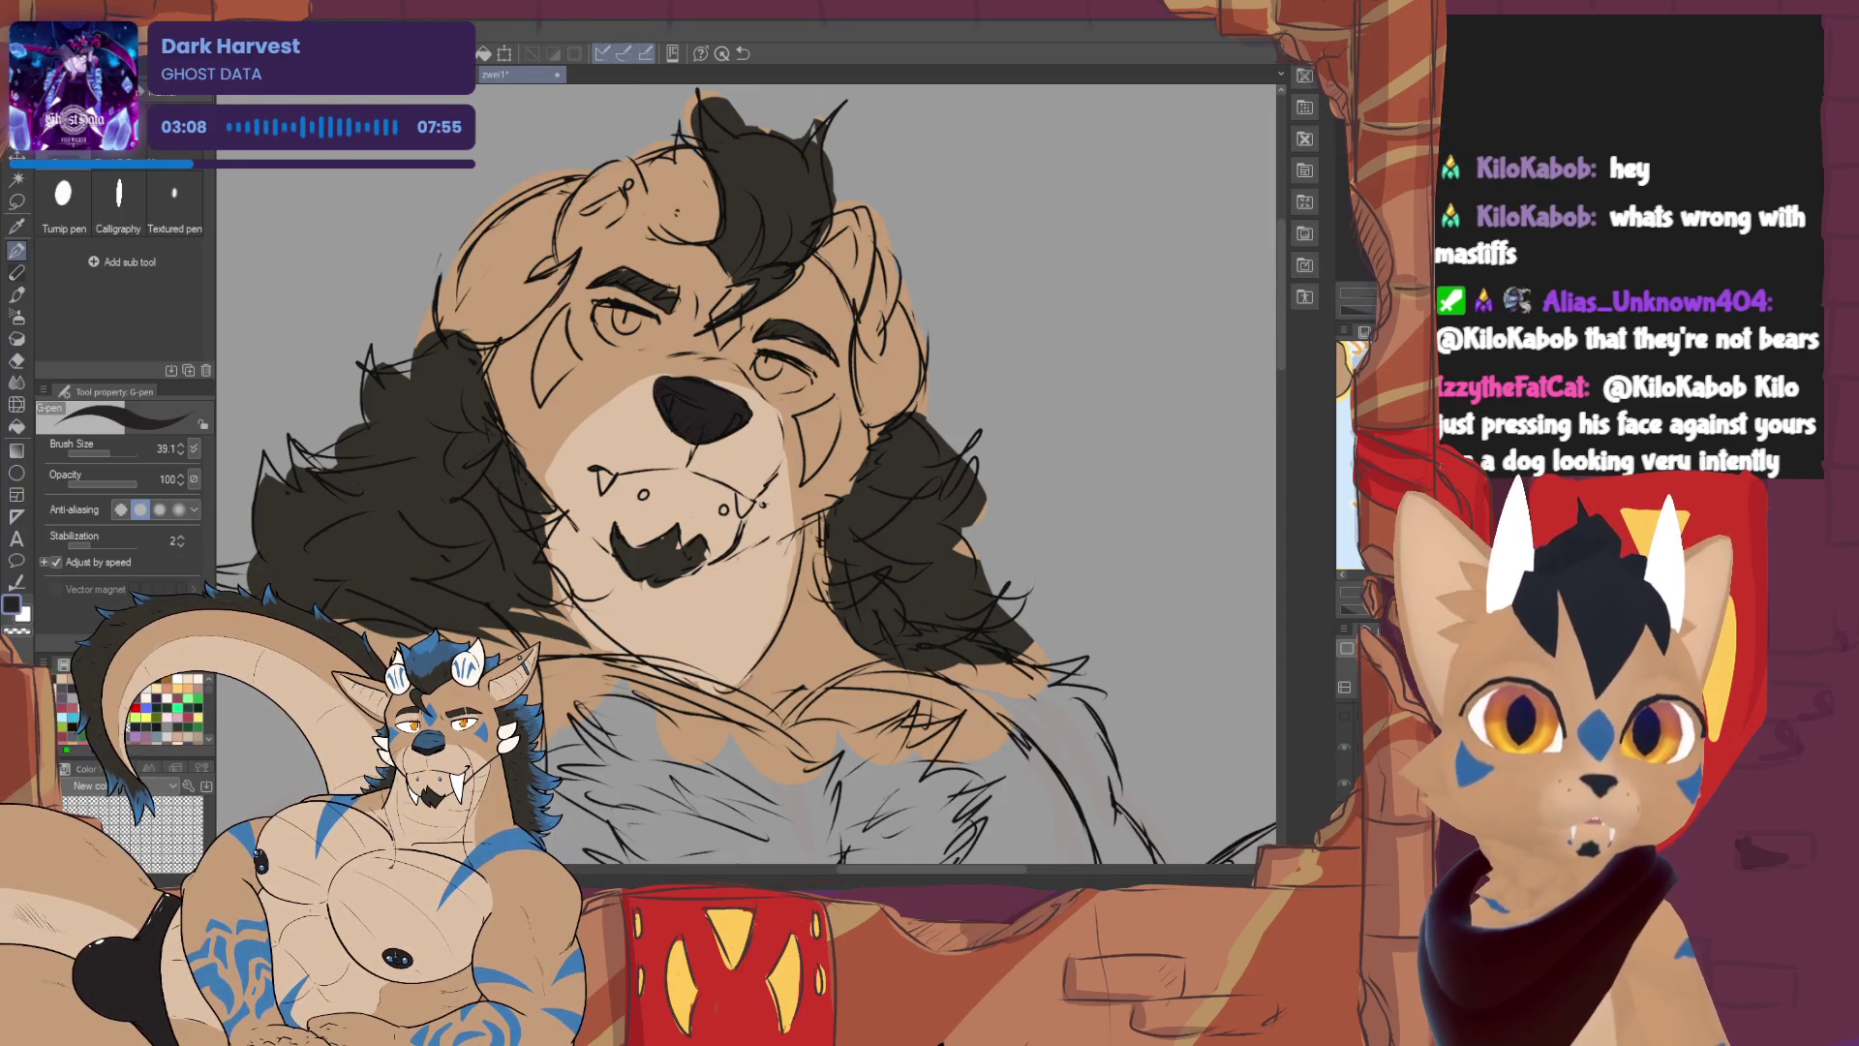
Fill both eyes white and pick orange for the irises
key("x")
mouse_move(594, 312)
left_mouse_down()
mouse_move(644, 325)
mouse_move(620, 339)
left_mouse_up()
mouse_move(789, 339)
left_mouse_down()
mouse_move(773, 370)
mouse_move(796, 363)
mouse_move(819, 470)
left_mouse_up()
left_click(66, 725)
Paint blue brow and forehead stripes and two muzzle dots, then a white patch near the ear
left_click_drag(731, 298, 717, 344)
left_click_drag(605, 205, 629, 182)
left_click(644, 495)
left_click(724, 509)
key("x")
mouse_move(566, 267)
left_mouse_down()
mouse_move(535, 290)
mouse_move(500, 258)
mouse_move(708, 215)
left_mouse_up()
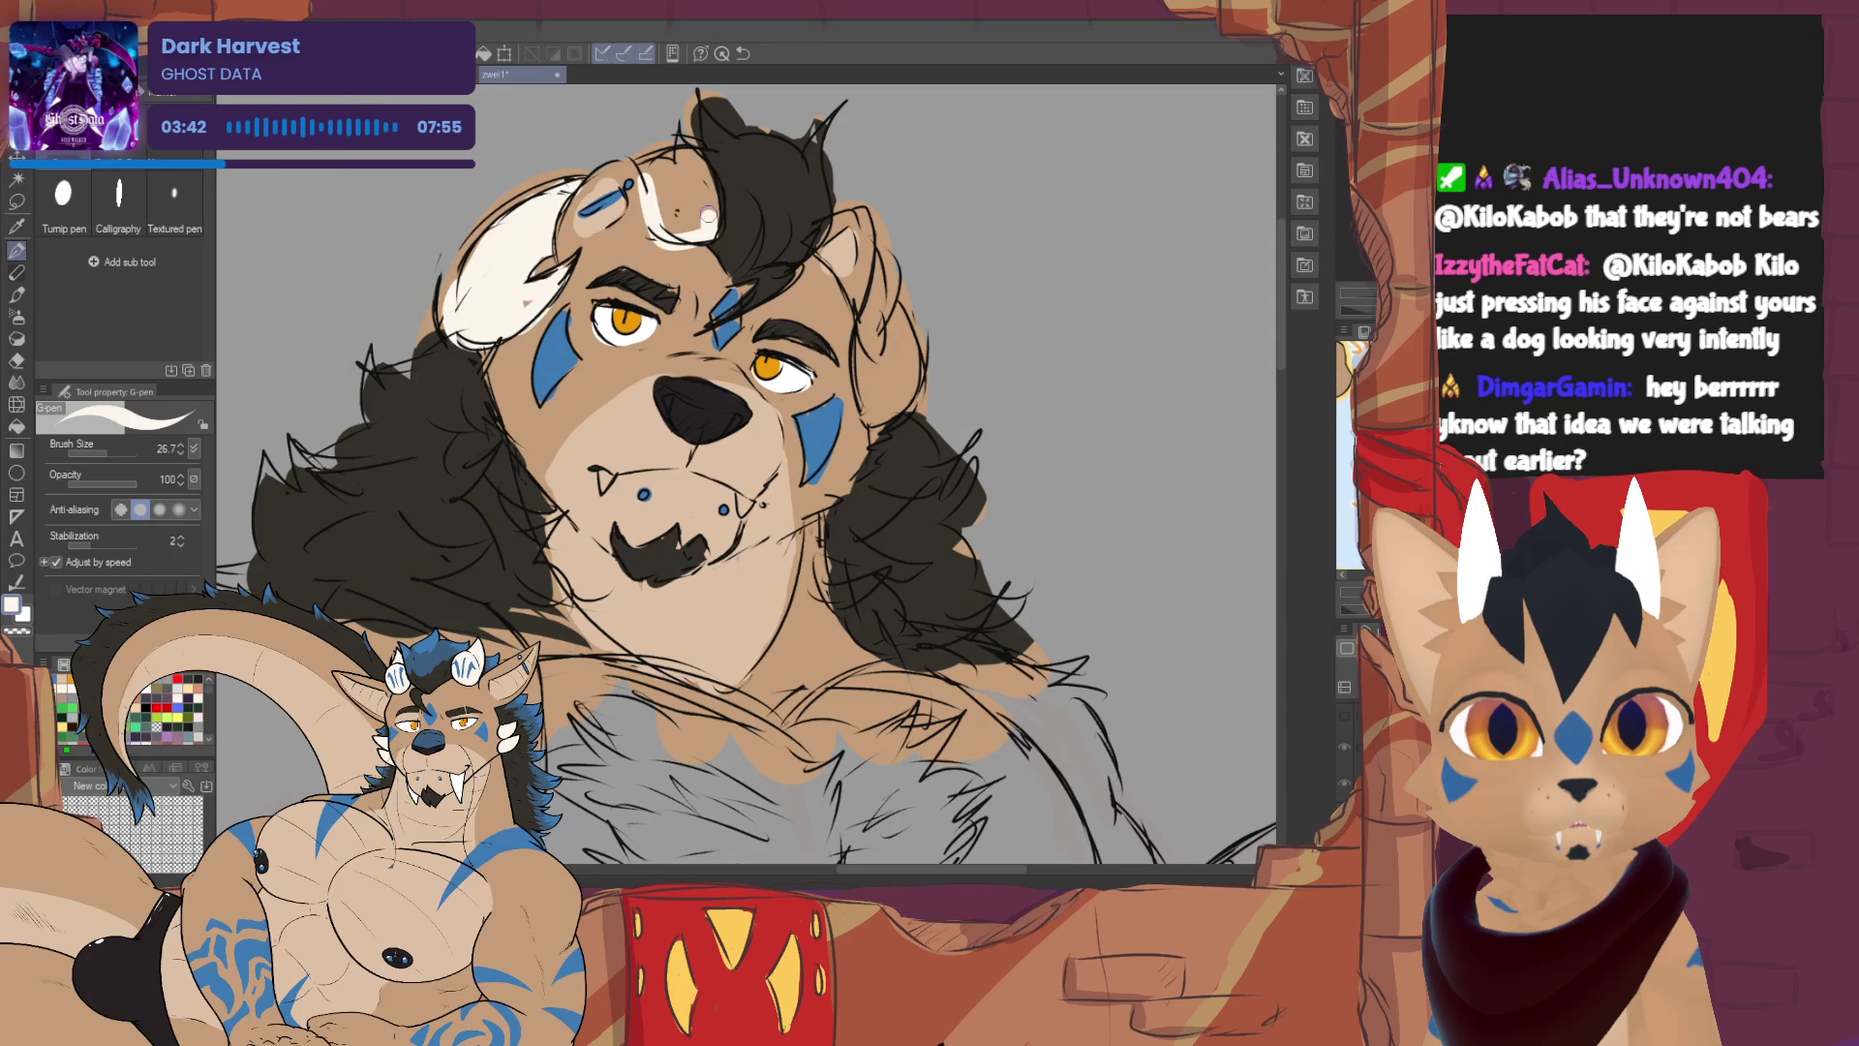